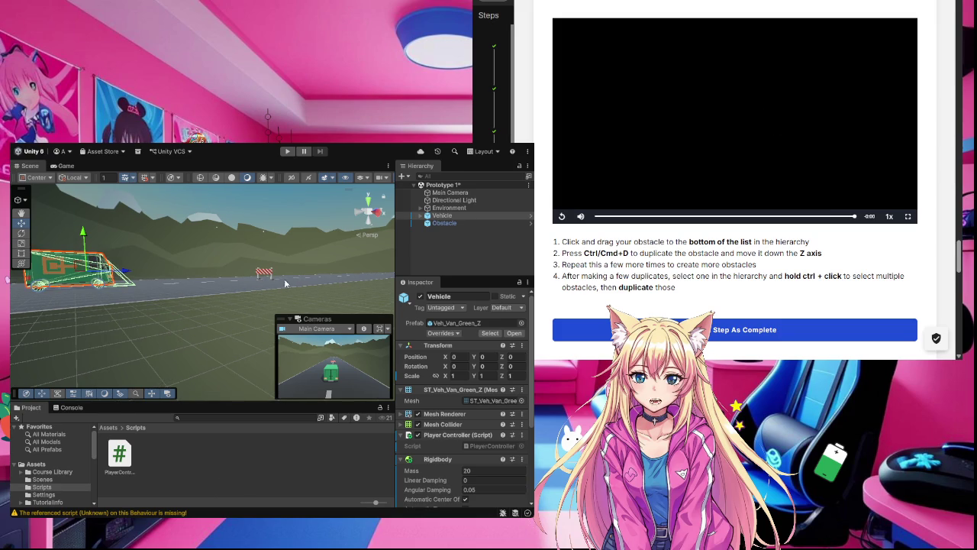
# Orbit, pan and zoom the Scene view back until the full road and vehicle are visible.
pyautogui.moveTo(284, 279); pyautogui.dragTo(207, 323)
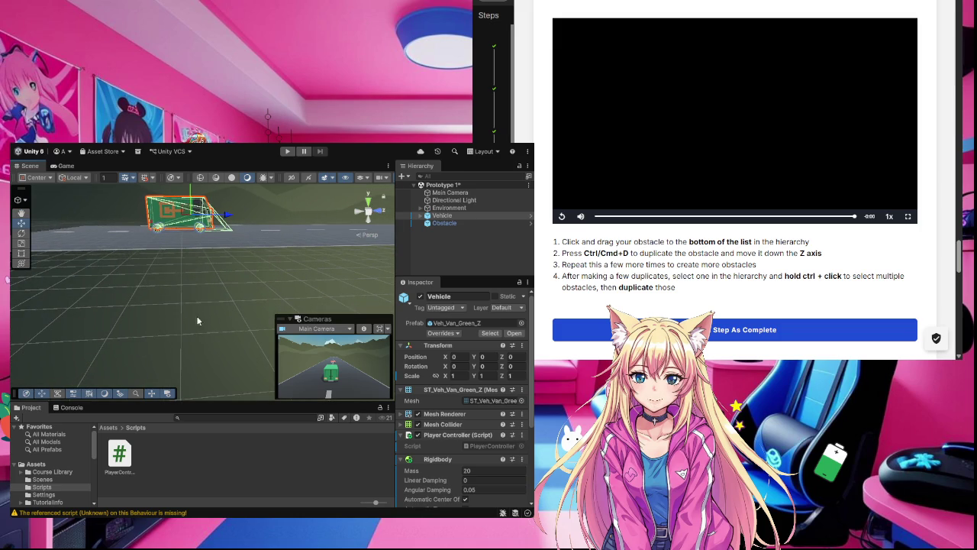
pyautogui.click(21, 213)
pyautogui.moveTo(323, 252)
pyautogui.mouseDown()
pyautogui.moveTo(247, 298)
pyautogui.moveTo(193, 359)
pyautogui.mouseUp()
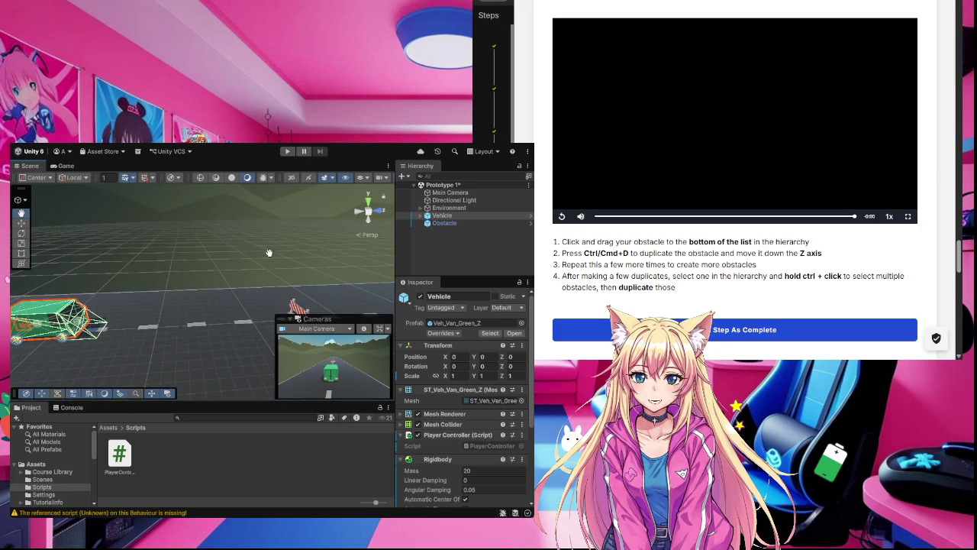
pyautogui.moveTo(268, 252)
pyautogui.mouseDown()
pyautogui.moveTo(212, 336)
pyautogui.moveTo(229, 328)
pyautogui.moveTo(175, 297)
pyautogui.moveTo(156, 302)
pyautogui.moveTo(203, 289)
pyautogui.mouseUp()
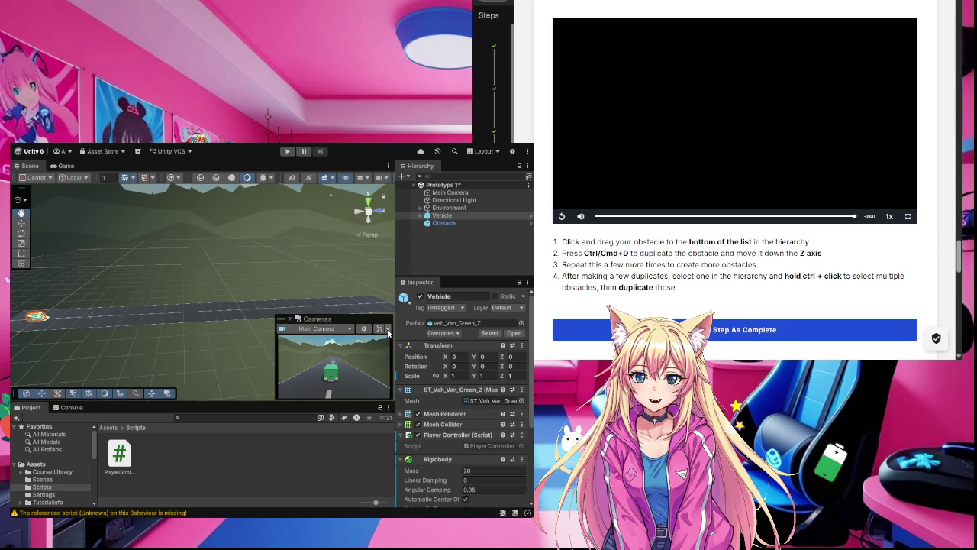
# Dismiss the Main Camera preview overlay and select the Obstacle barrier in the Hierarchy.
pyautogui.moveTo(282, 321); pyautogui.dragTo(306, 341)
pyautogui.click(378, 327)
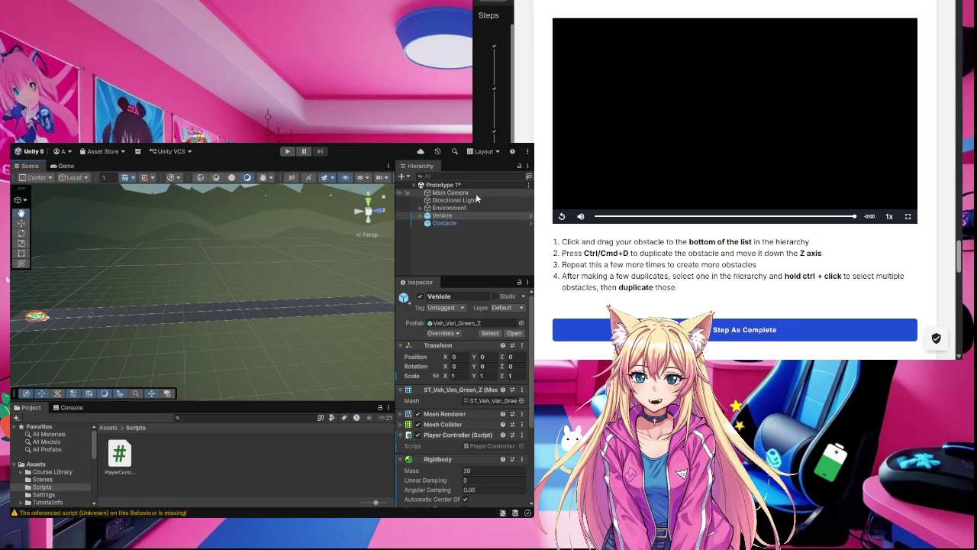
pyautogui.click(446, 223)
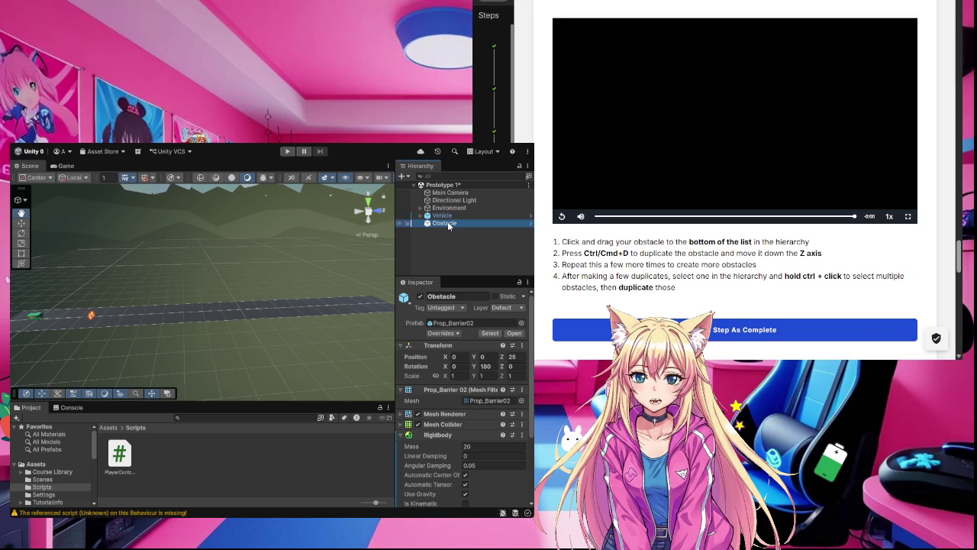
# Duplicate the Obstacle into Obstacle (1) at Z 38.3, then Obstacle (2) further down the road.
pyautogui.hotkey('ctrl', 'd')
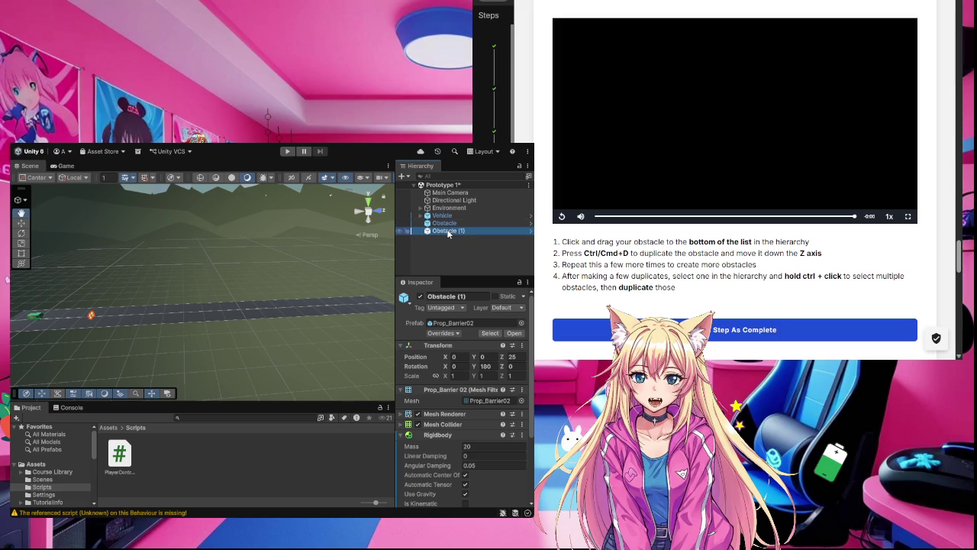
pyautogui.click(22, 222)
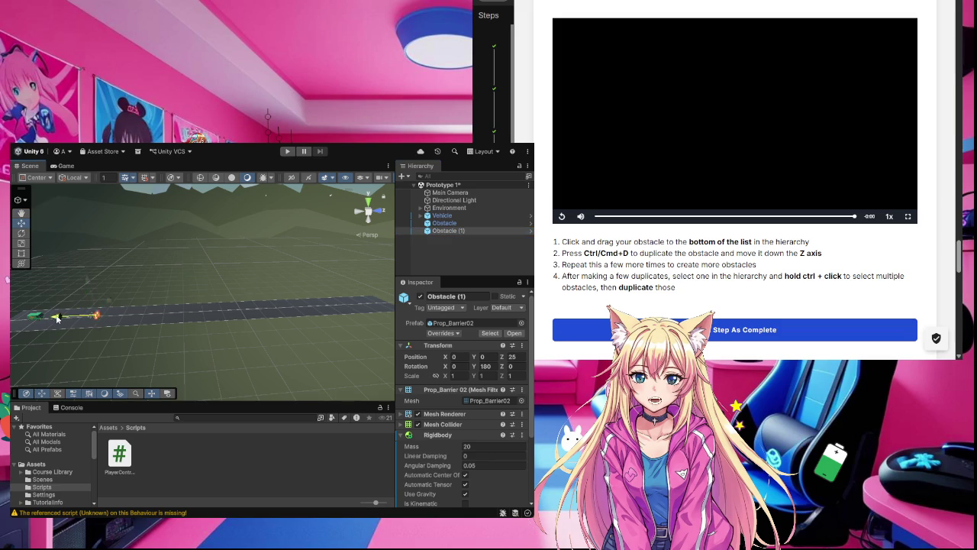
pyautogui.moveTo(57, 319); pyautogui.dragTo(81, 316)
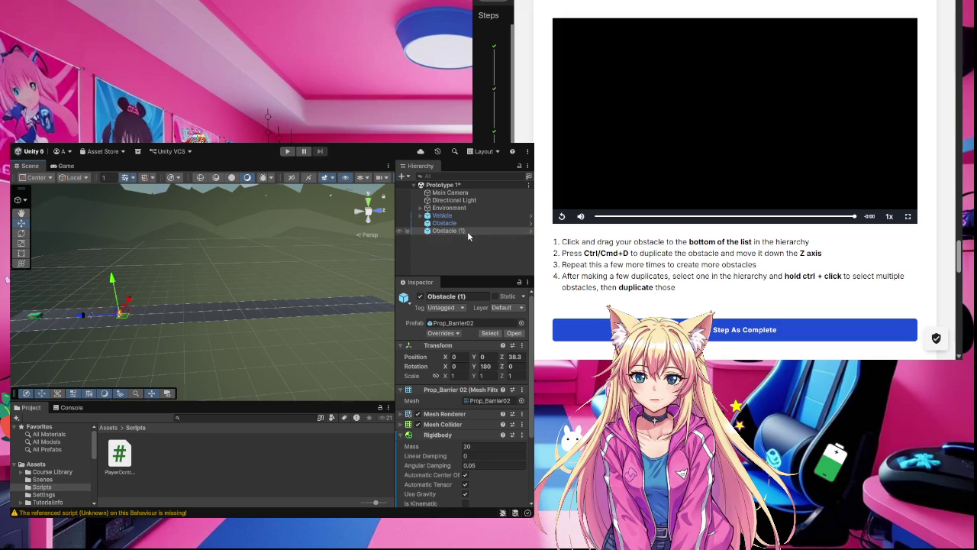
pyautogui.click(458, 233)
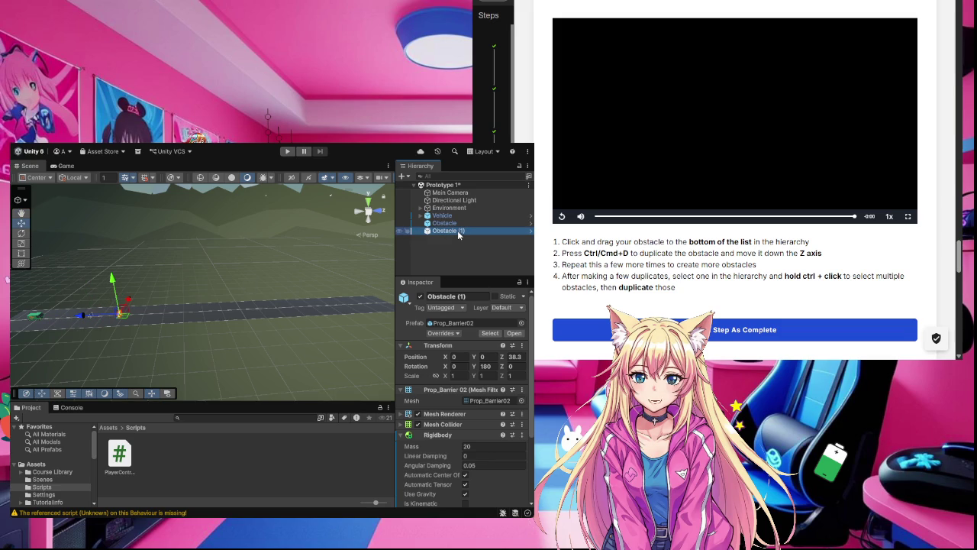
pyautogui.hotkey('ctrl', 'd')
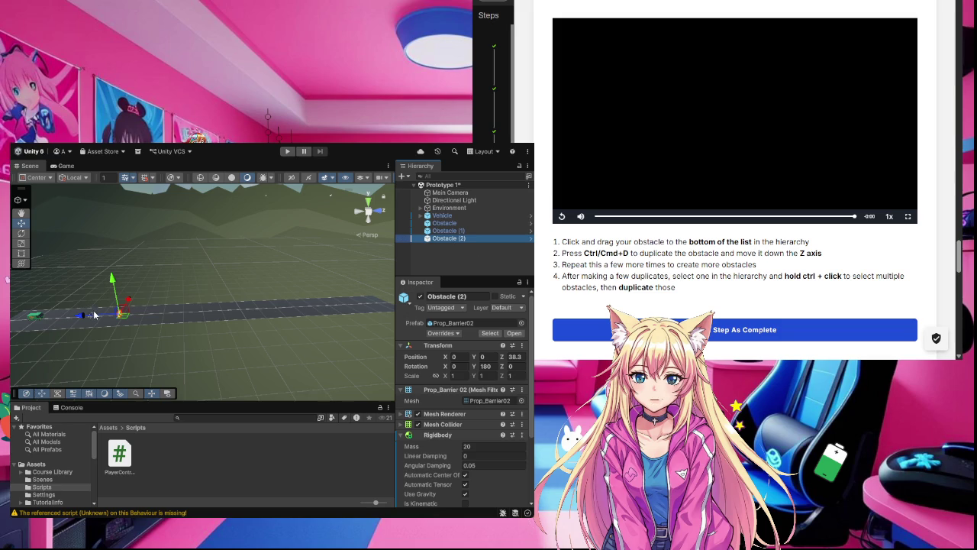
pyautogui.moveTo(82, 317); pyautogui.dragTo(116, 320)
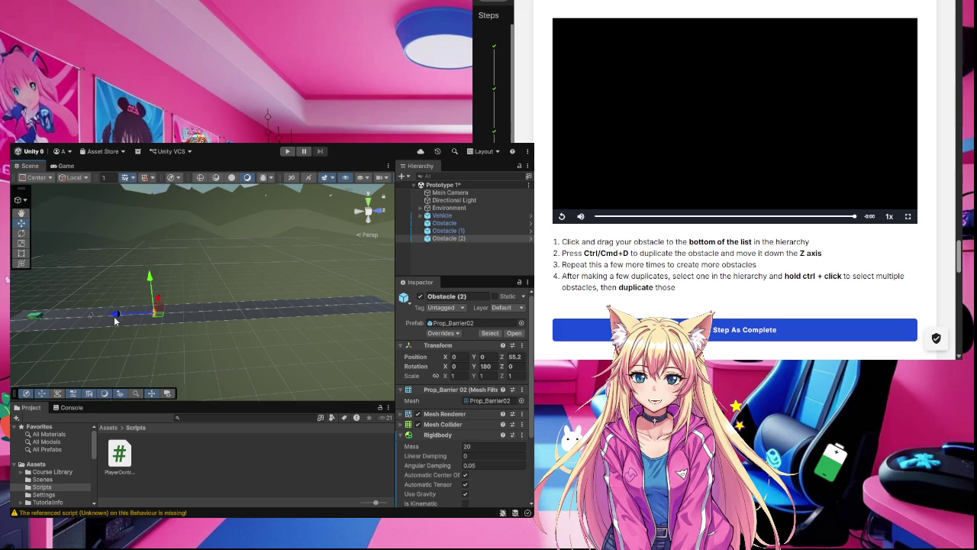
# Add Obstacles (3) through (6), each moved farther along Z, the last reaching Z 131.
pyautogui.hotkey('ctrl', 'd')
pyautogui.moveTo(119, 316); pyautogui.dragTo(143, 316)
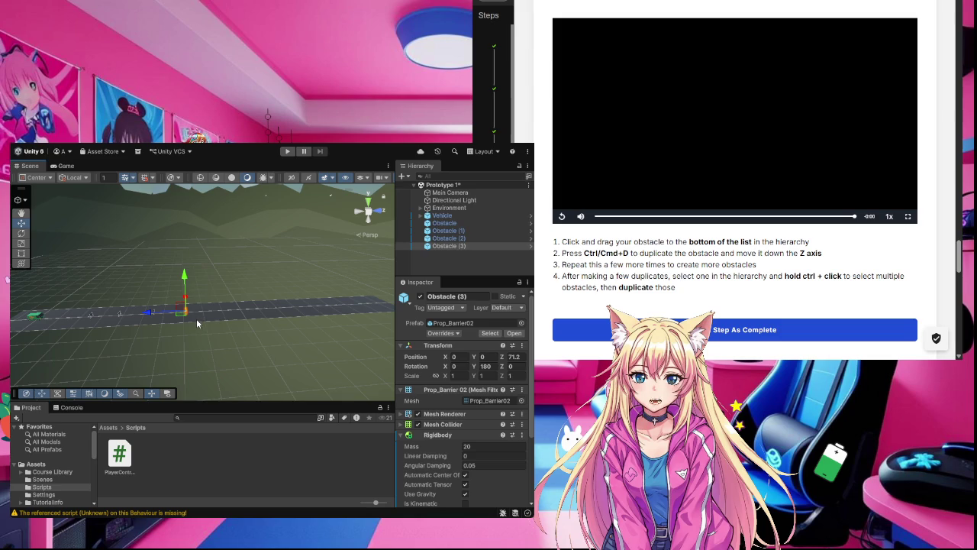
pyautogui.hotkey('ctrl', 'd')
pyautogui.moveTo(150, 314); pyautogui.dragTo(223, 312)
pyautogui.hotkey('ctrl', 'd')
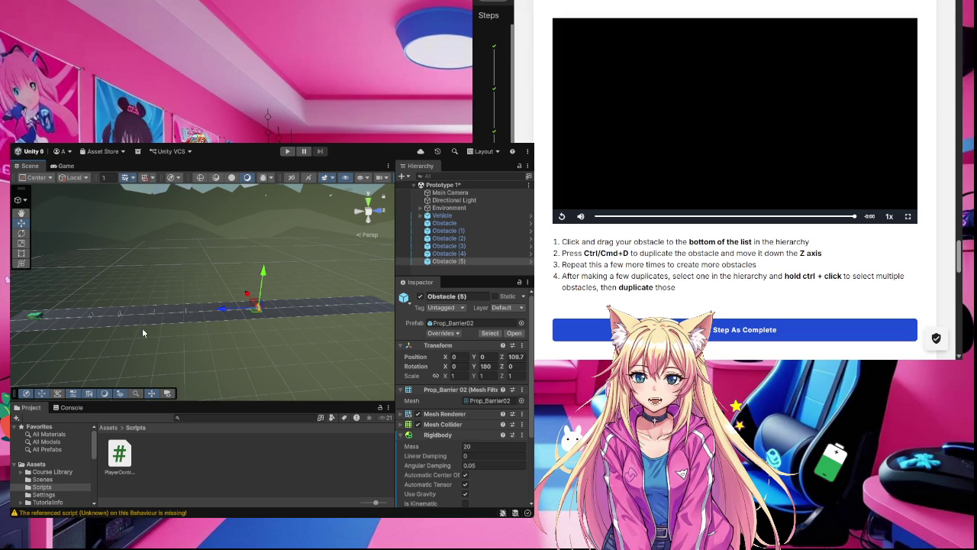
pyautogui.hotkey('ctrl', 'd')
pyautogui.moveTo(224, 311); pyautogui.dragTo(264, 313)
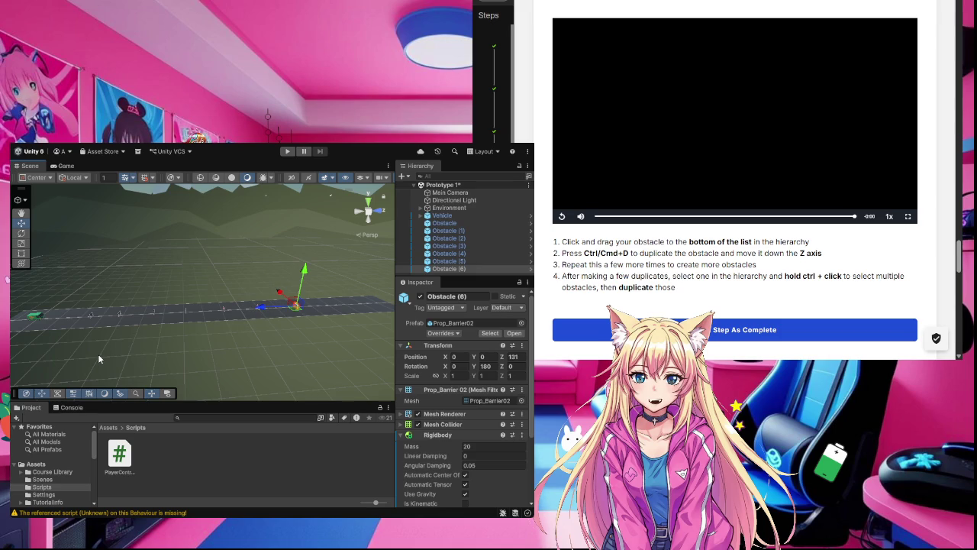
# Duplicate Obstacle (1), (3) and (4) together and slide the copies further along Z.
pyautogui.keyDown('ctrl'); pyautogui.click(471, 230); pyautogui.keyUp('ctrl')
pyautogui.keyDown('ctrl'); pyautogui.click(458, 246); pyautogui.keyUp('ctrl')
pyautogui.keyDown('ctrl'); pyautogui.click(458, 253); pyautogui.keyUp('ctrl')
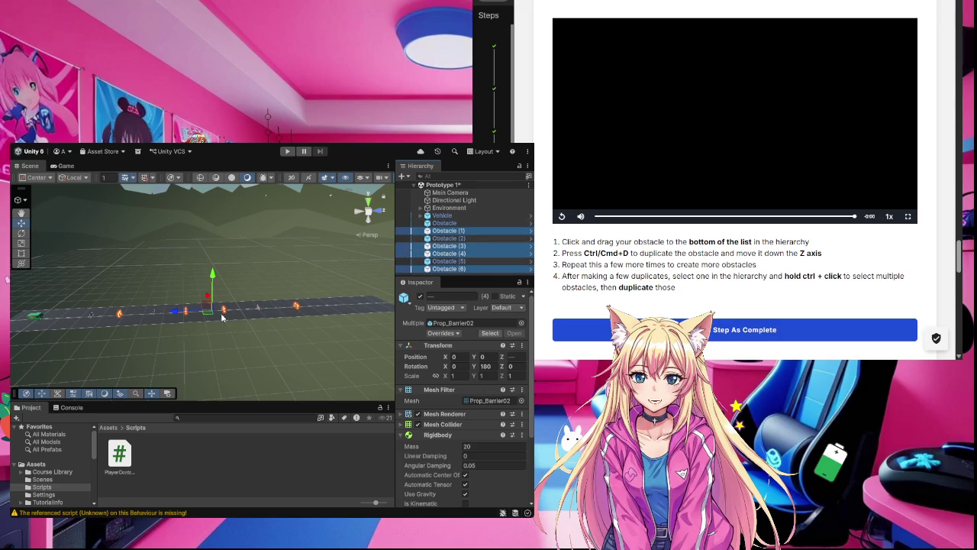
pyautogui.hotkey('ctrl', 'd')
pyautogui.moveTo(222, 317)
pyautogui.mouseDown()
pyautogui.moveTo(233, 321)
pyautogui.moveTo(169, 326)
pyautogui.moveTo(275, 323)
pyautogui.moveTo(161, 333)
pyautogui.moveTo(284, 329)
pyautogui.moveTo(231, 335)
pyautogui.mouseUp()
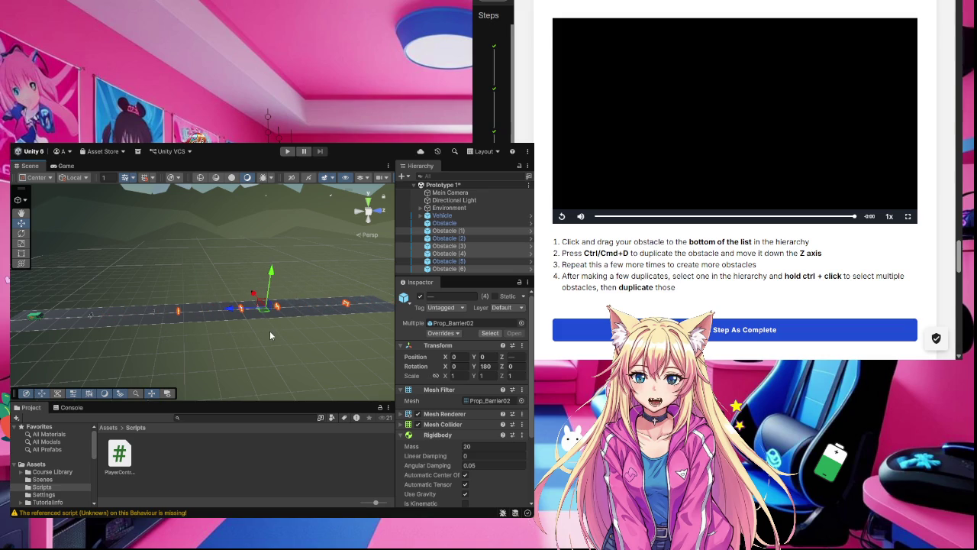
# Move Obstacle (3) from Z 100.3 back to Z 87.8 and check the surrounding objects.
pyautogui.click(245, 311)
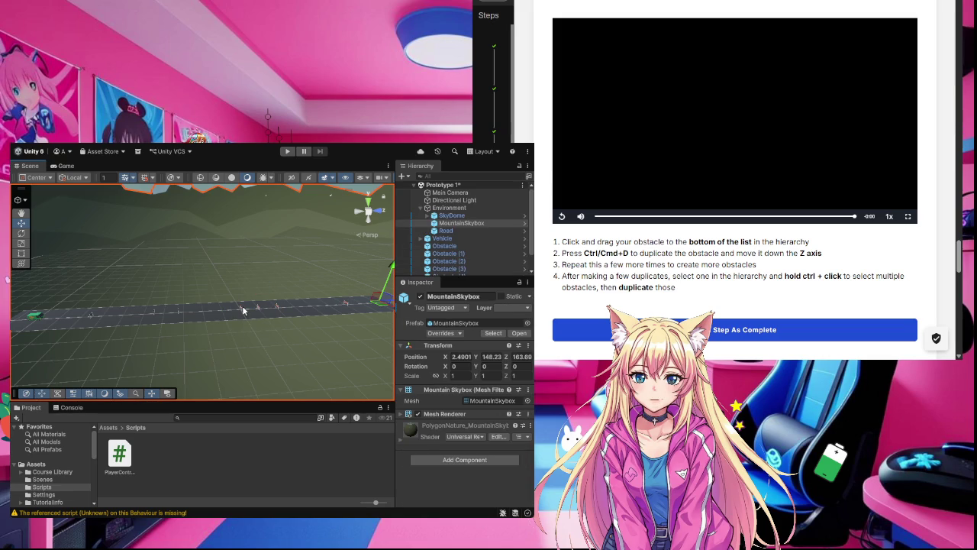
pyautogui.click(244, 312)
pyautogui.click(243, 310)
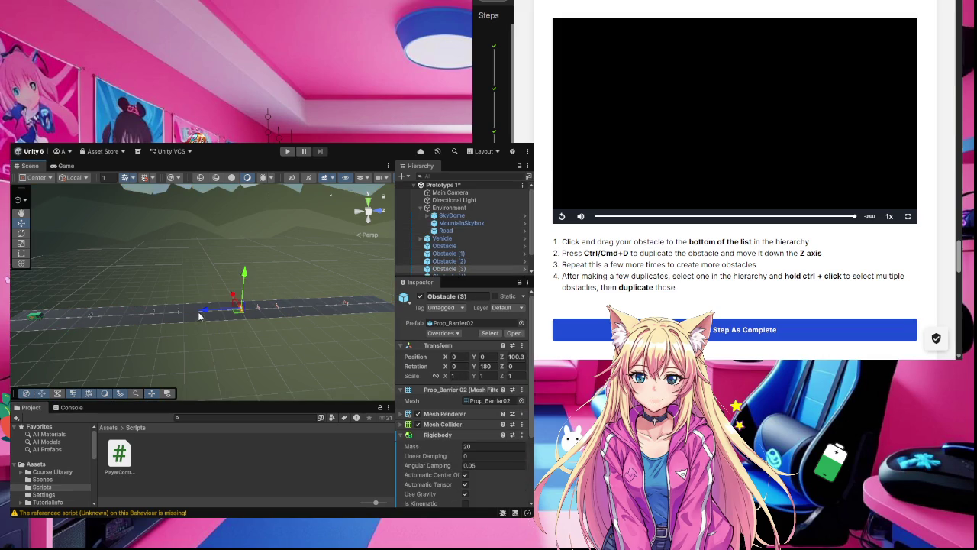
pyautogui.moveTo(202, 310); pyautogui.dragTo(180, 311)
pyautogui.click(219, 337)
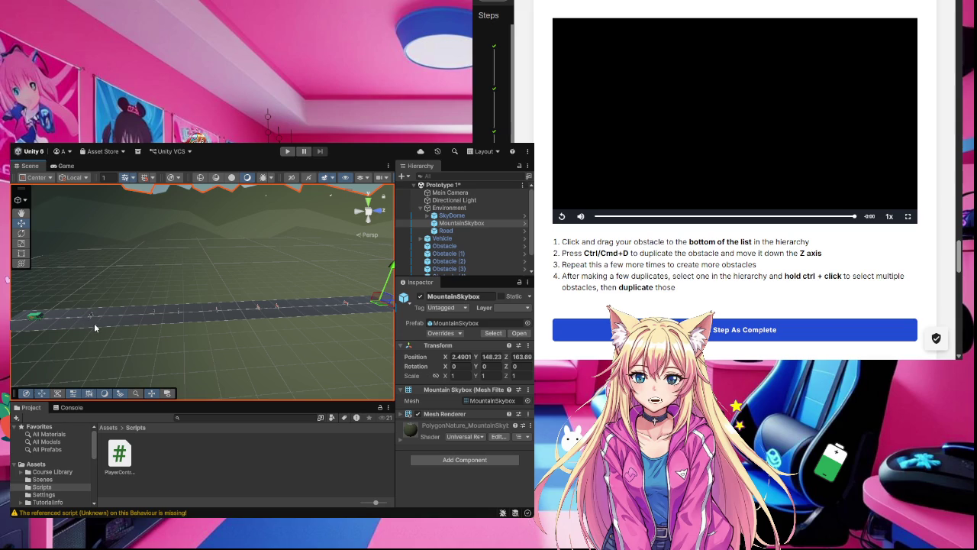
pyautogui.click(223, 306)
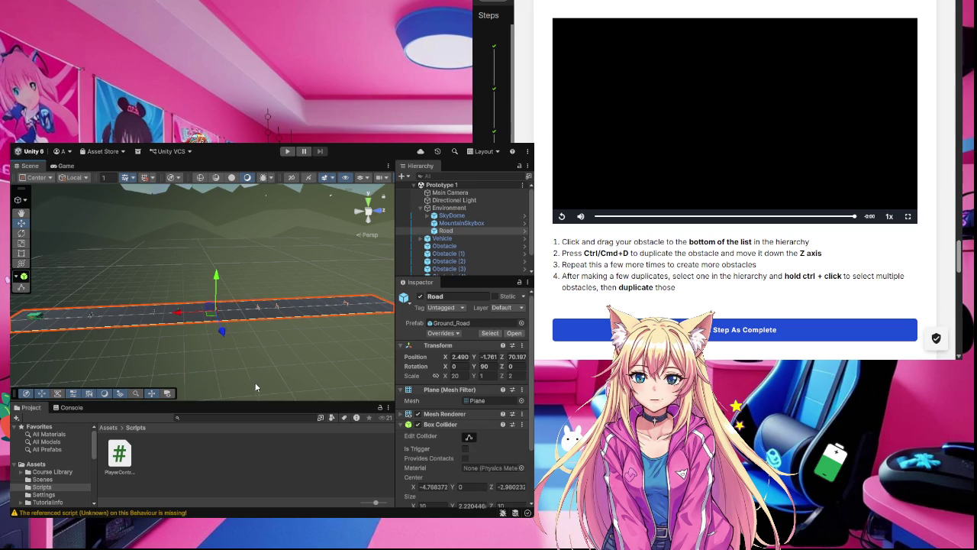
# Test-play the barrier road, stop Play mode, view the road horizontally, and mark the duplication step complete.
pyautogui.click(286, 152)
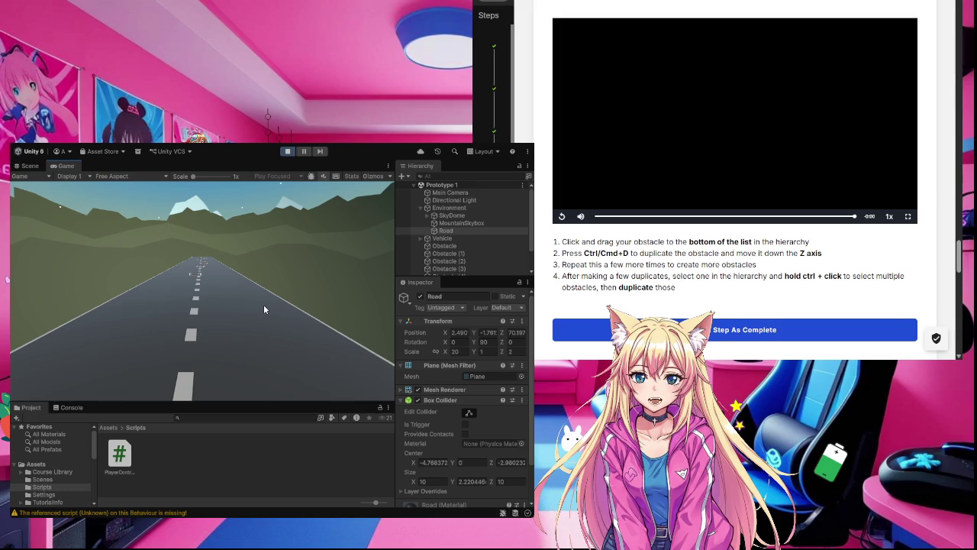
pyautogui.click(25, 165)
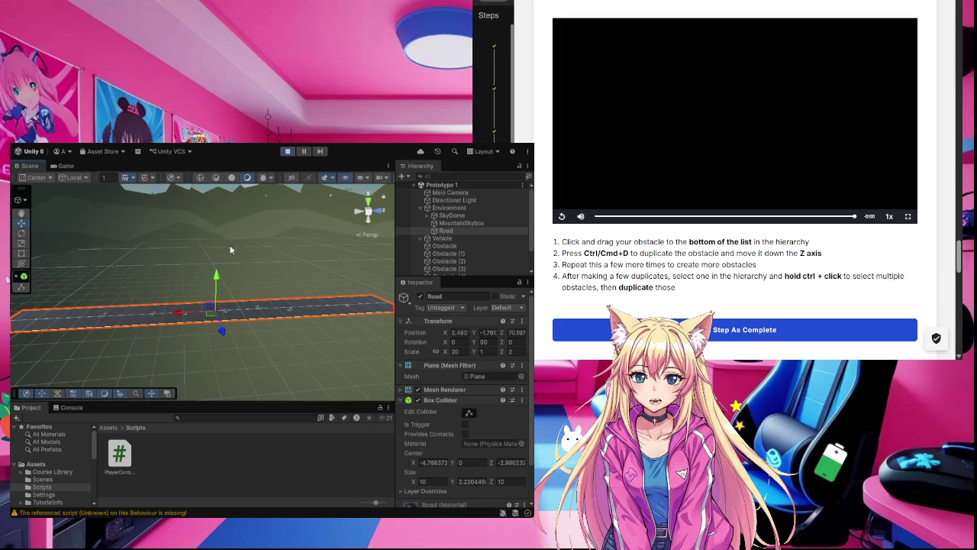
pyautogui.click(319, 357)
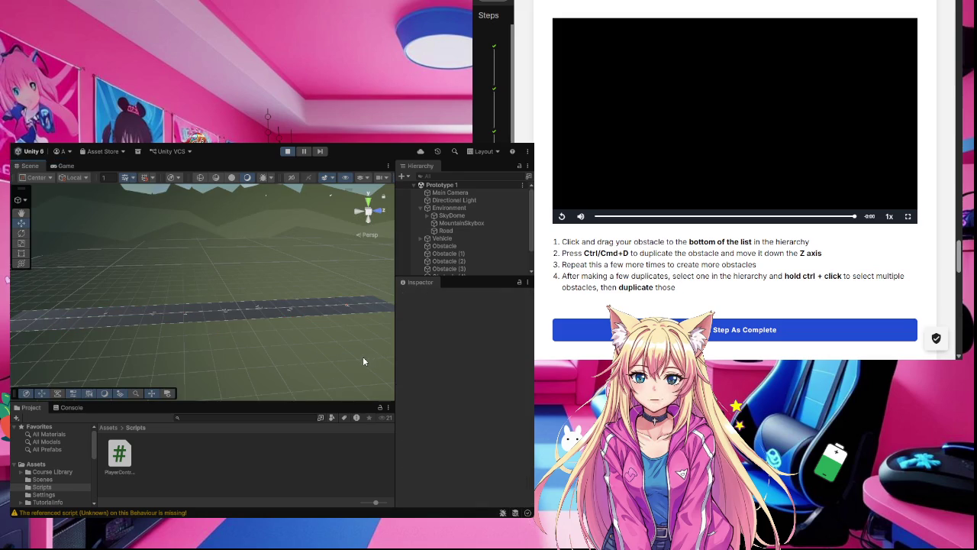
pyautogui.moveTo(363, 356)
pyautogui.mouseDown()
pyautogui.moveTo(503, 460)
pyautogui.moveTo(451, 482)
pyautogui.moveTo(437, 416)
pyautogui.moveTo(442, 320)
pyautogui.moveTo(397, 328)
pyautogui.mouseUp()
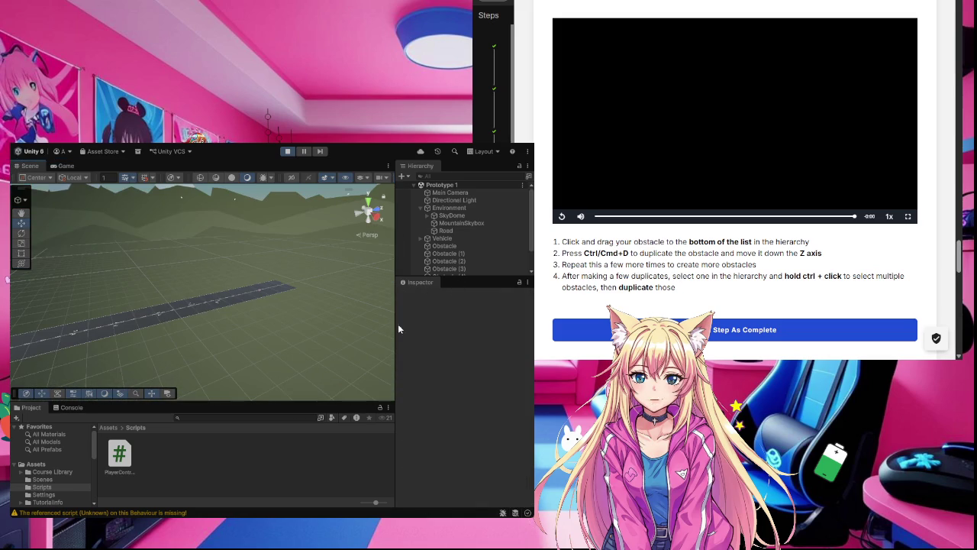
pyautogui.click(287, 151)
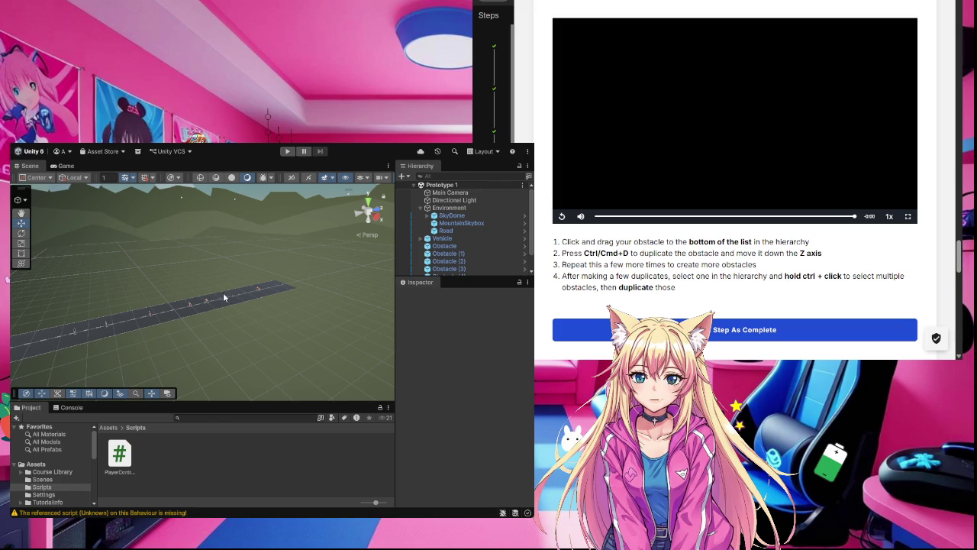
pyautogui.moveTo(179, 337); pyautogui.dragTo(90, 325)
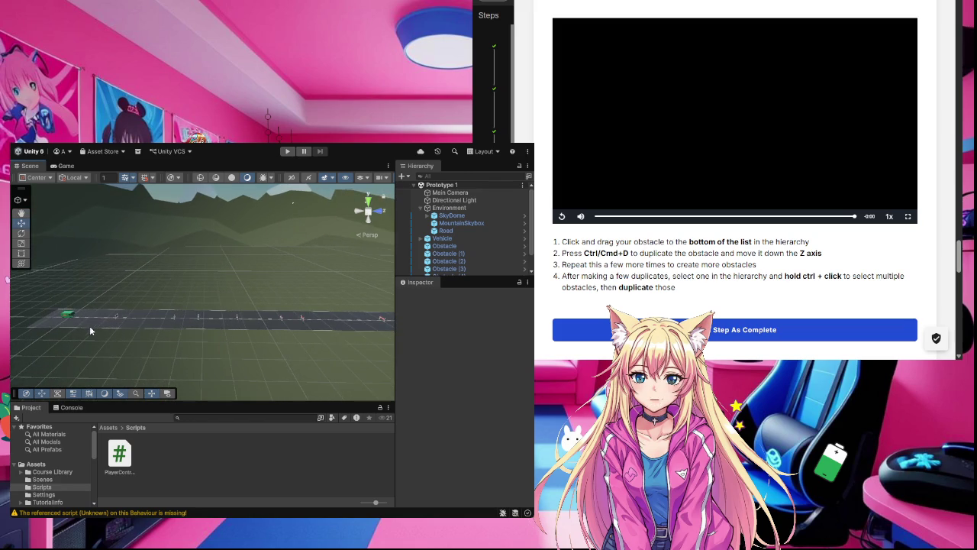
pyautogui.click(771, 330)
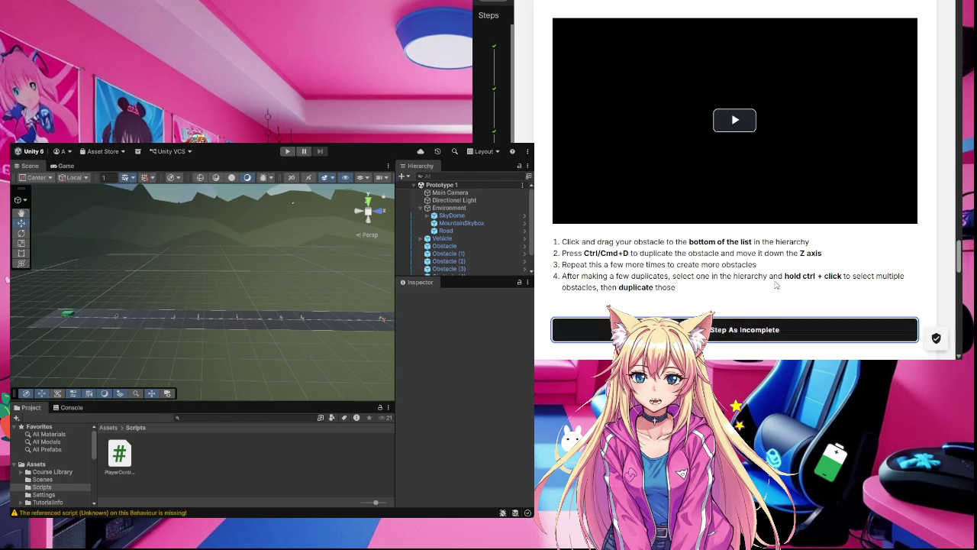
# Scroll the Lesson Recap down to the Next Lesson note and Mark Step As Complete button.
pyautogui.scroll(-1, 775, 284)
pyautogui.scroll(-2, 776, 285)
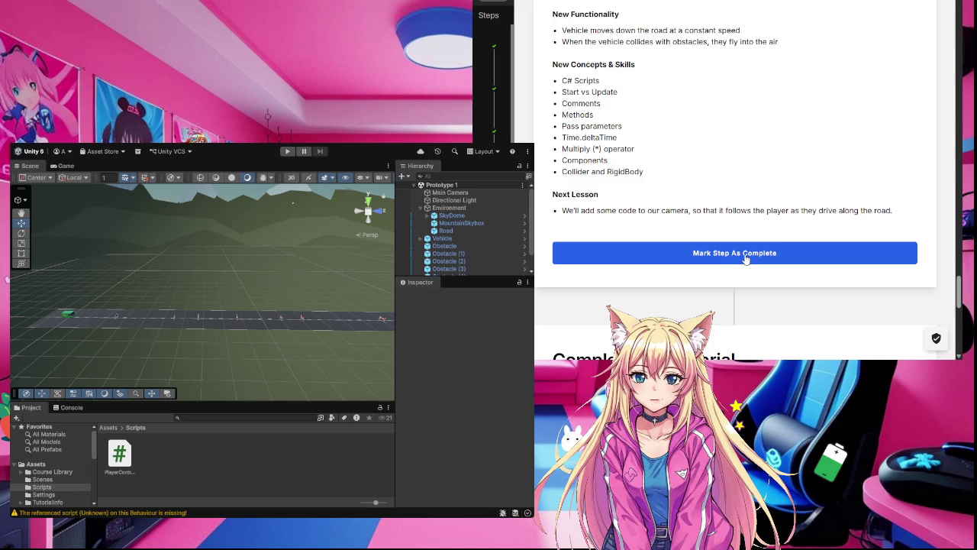
# Complete the tutorial, rate it five stars citing 'Provided A-ha moments', and submit the feedback.
pyautogui.click(746, 259)
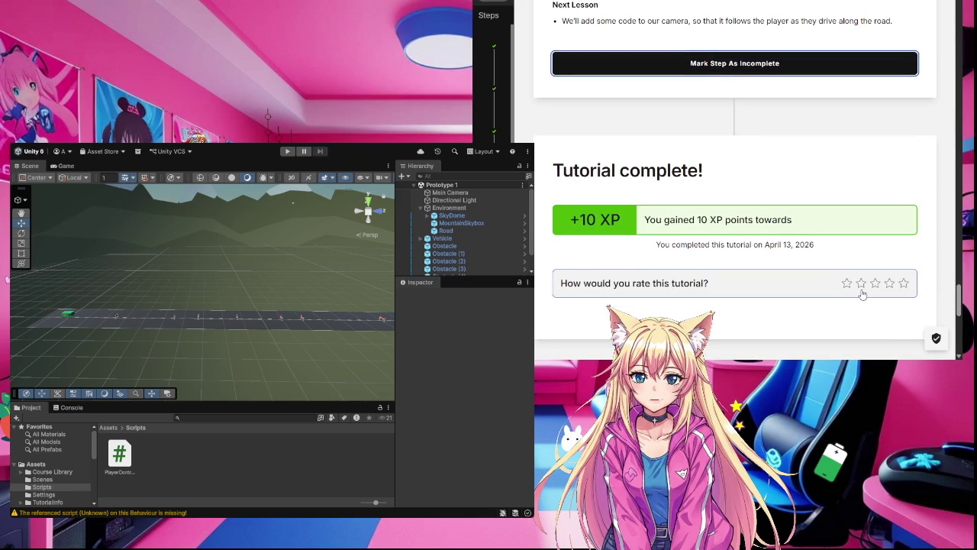
pyautogui.click(904, 283)
pyautogui.scroll(-3, 815, 307)
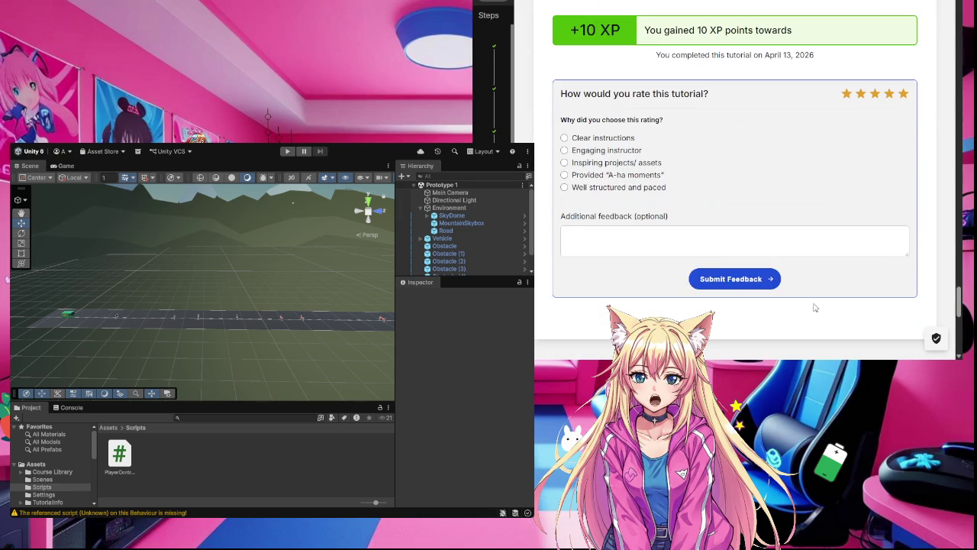
pyautogui.click(564, 175)
pyautogui.click(738, 279)
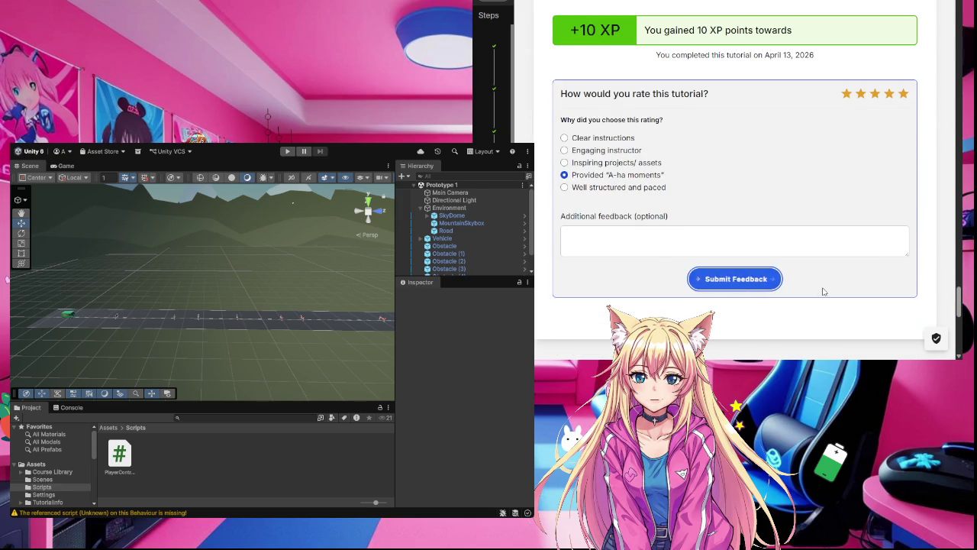
pyautogui.scroll(-3, 823, 292)
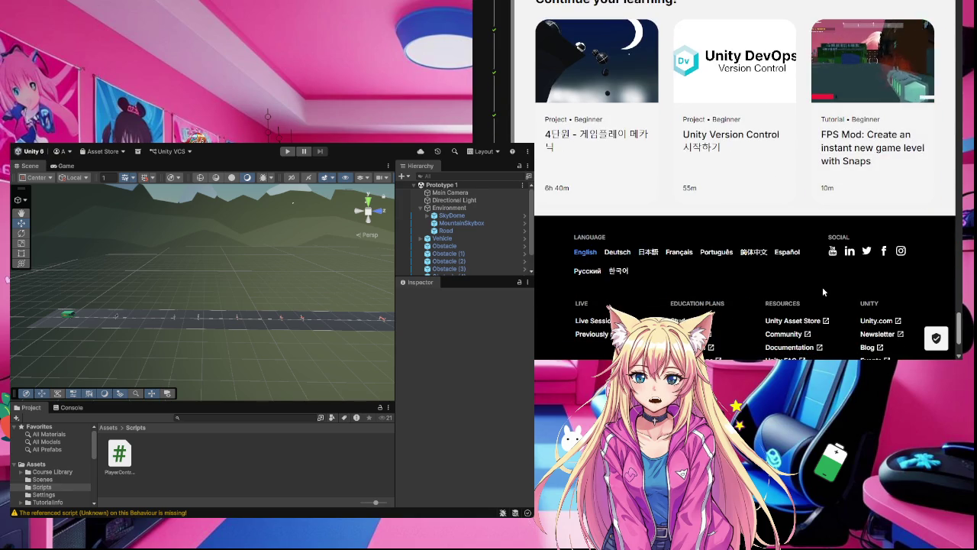
pyautogui.scroll(3, 823, 291)
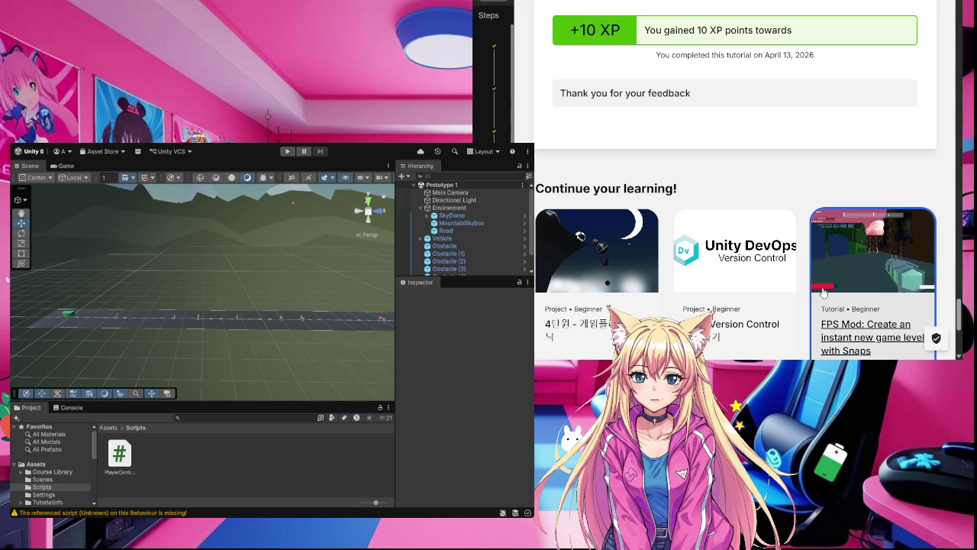
pyautogui.scroll(5, 823, 292)
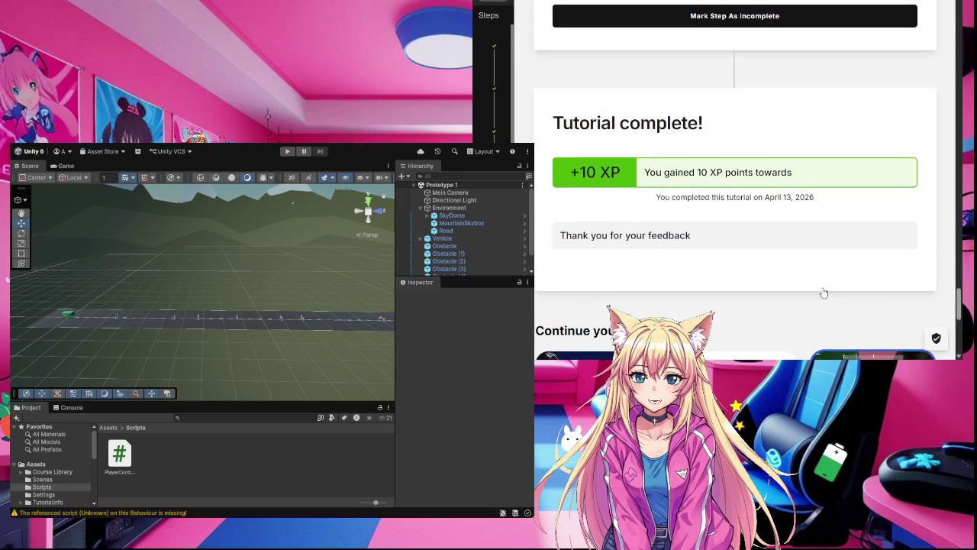
pyautogui.scroll(5, 823, 291)
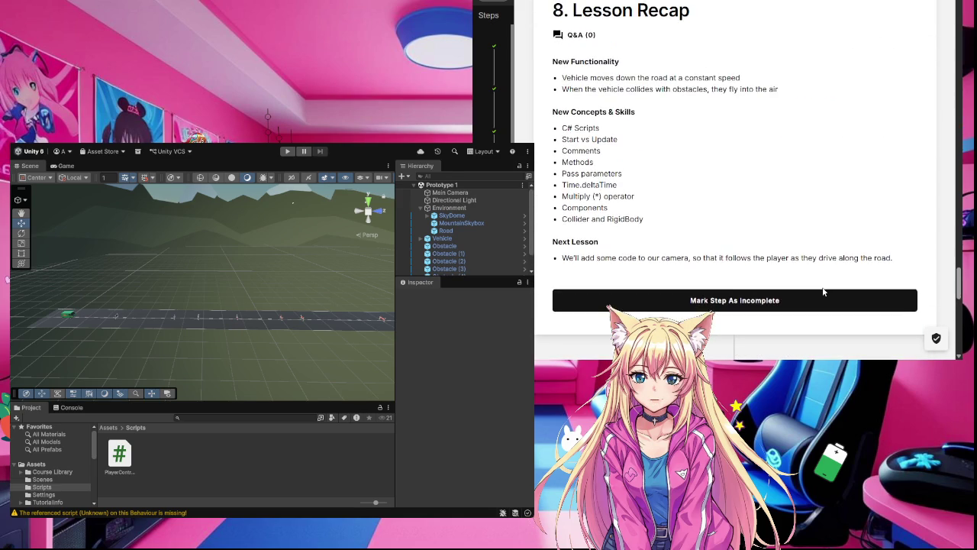
# Scroll the tutorial page and Steps panel back up to the Lesson 1.2 header and Overview Video.
pyautogui.scroll(-9, 823, 292)
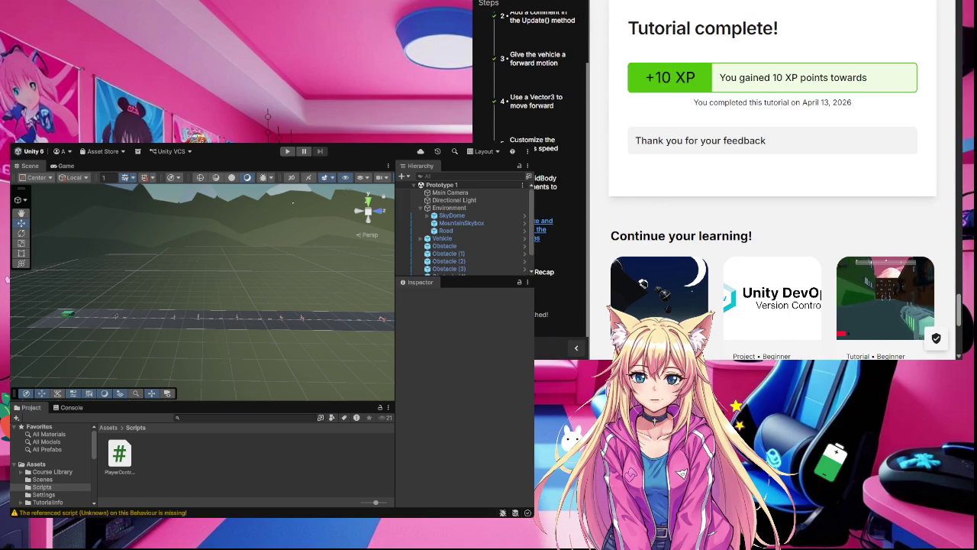
pyautogui.scroll(2, 546, 237)
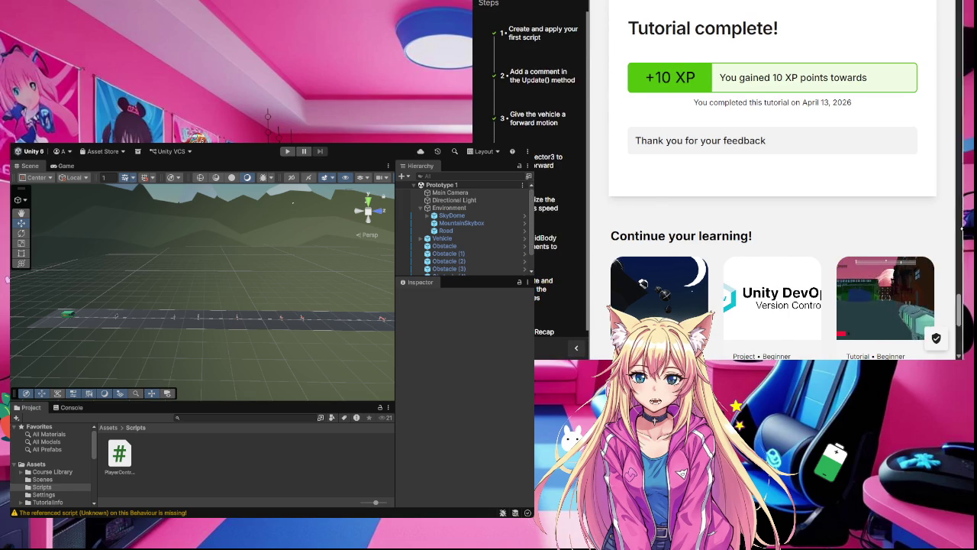
pyautogui.moveTo(577, 177)
pyautogui.scroll(-2, 562, 181)
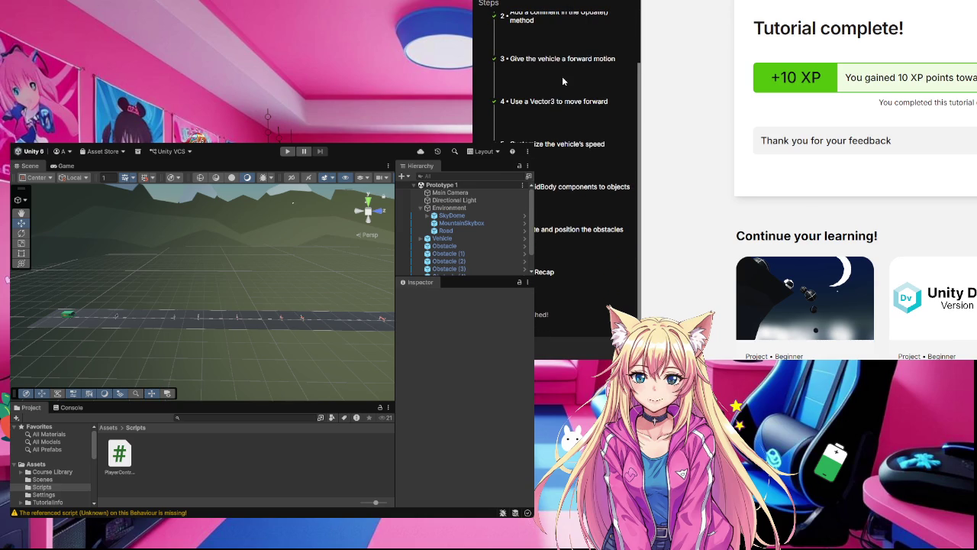
pyautogui.scroll(-4, 941, 199)
pyautogui.scroll(8, 941, 198)
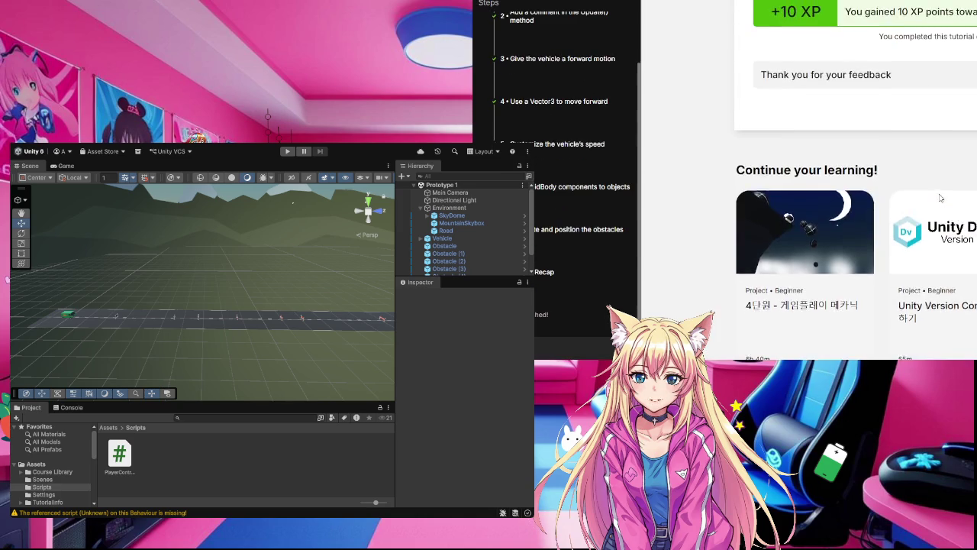
pyautogui.scroll(2, 941, 197)
pyautogui.scroll(-5, 941, 196)
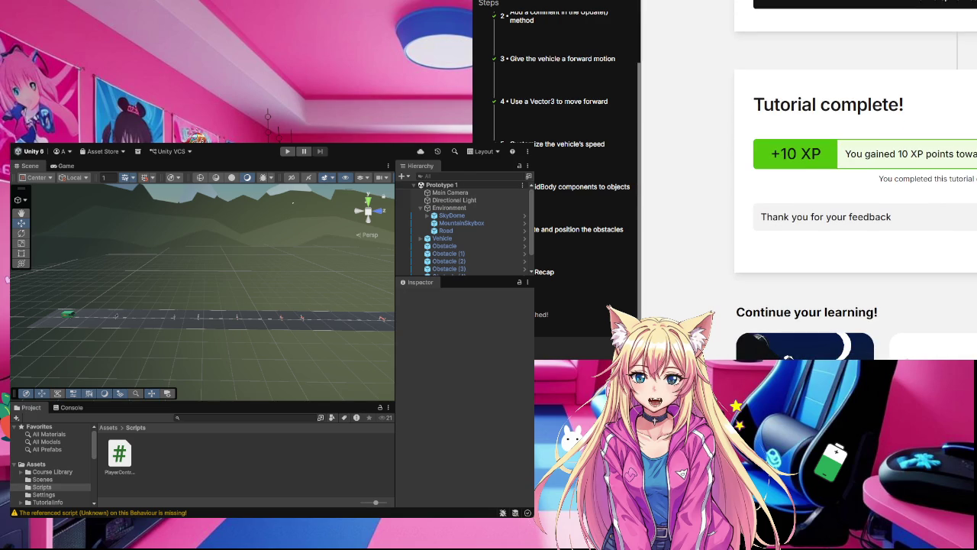
pyautogui.scroll(15, 736, 46)
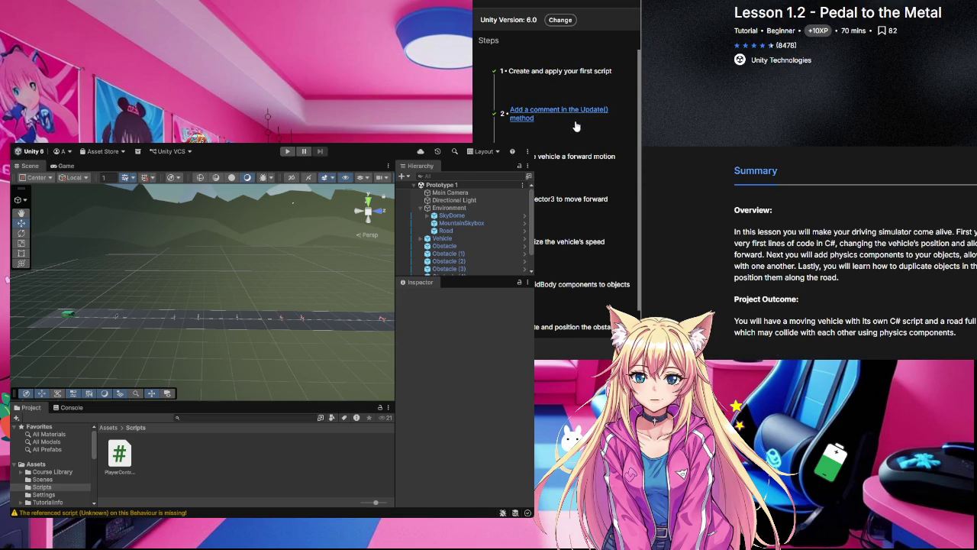
pyautogui.scroll(-5, 539, 43)
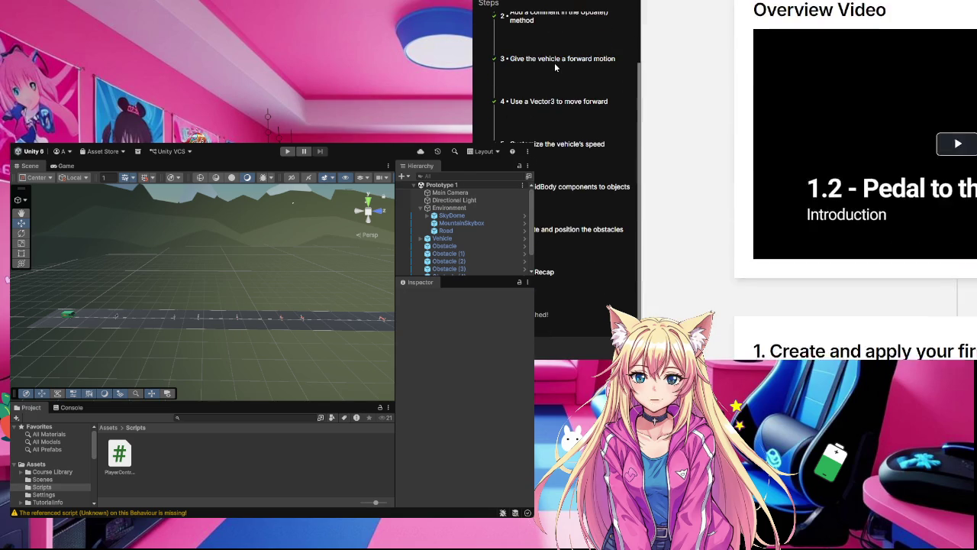